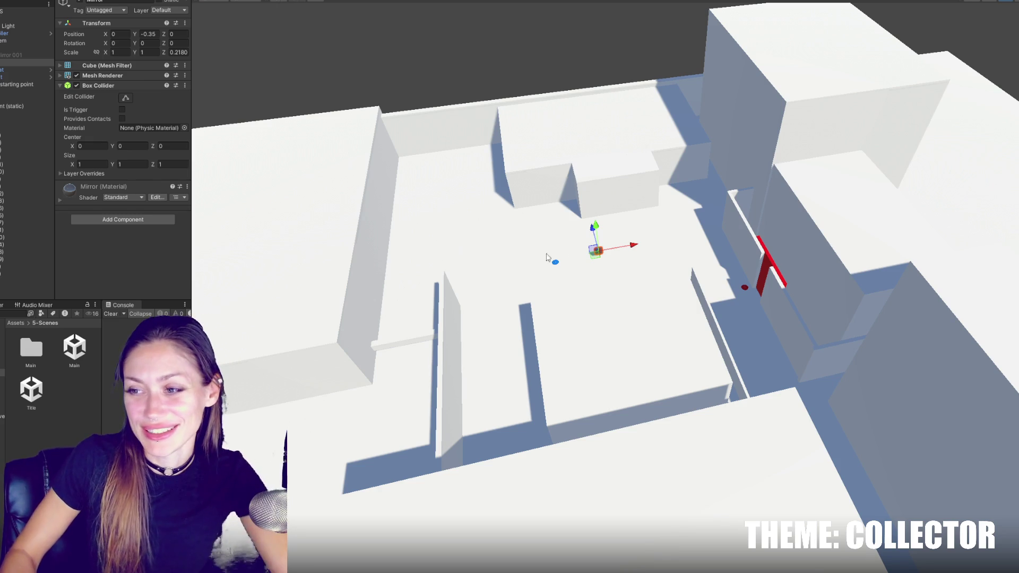
# Step: Select the level's floor plane and orbit the Scene view to see it from another angle
pyautogui.click(569, 253)
pyautogui.moveTo(568, 253)
pyautogui.mouseDown()
pyautogui.moveTo(778, 342)
pyautogui.moveTo(393, 244)
pyautogui.mouseUp()
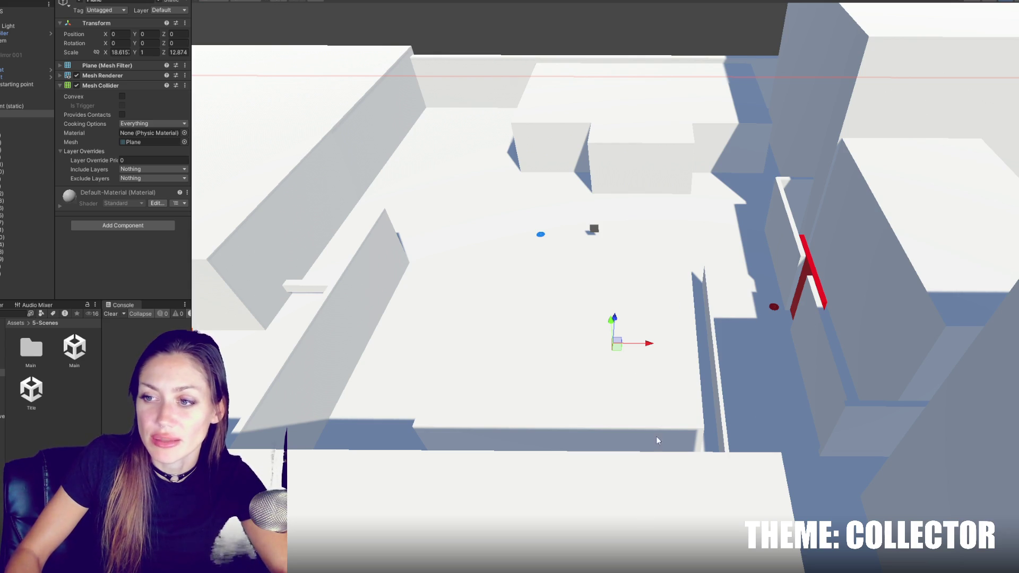
pyautogui.click(675, 151)
pyautogui.click(706, 114)
pyautogui.click(902, 239)
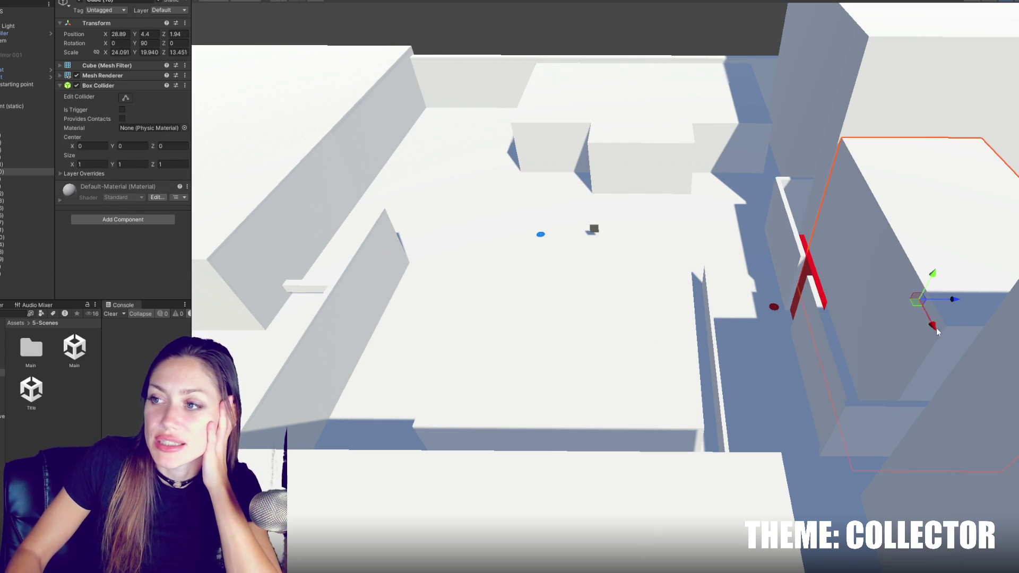
pyautogui.click(849, 369)
pyautogui.click(878, 431)
pyautogui.click(864, 203)
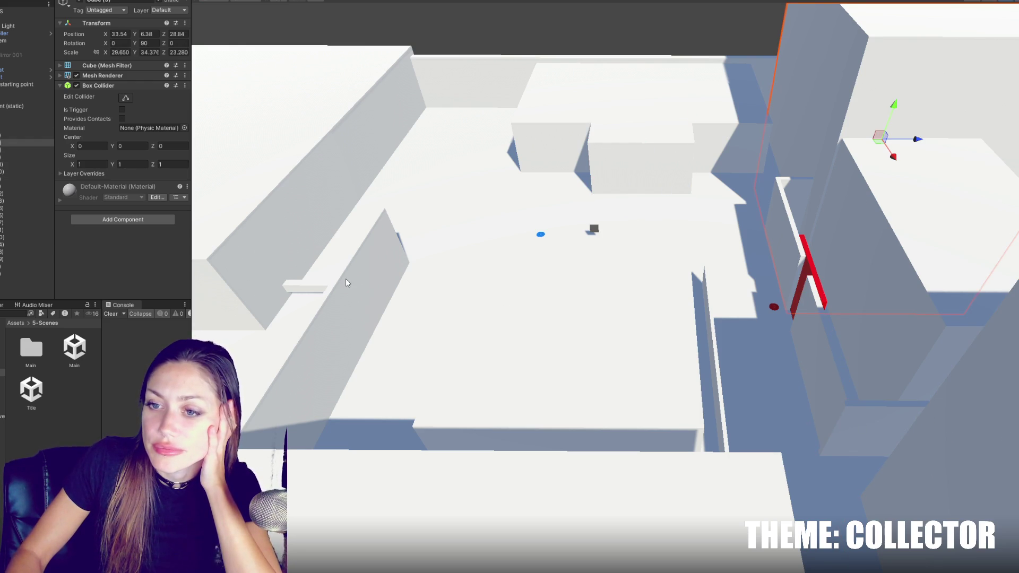
pyautogui.click(927, 435)
pyautogui.click(727, 204)
pyautogui.click(676, 160)
pyautogui.click(880, 112)
pyautogui.click(922, 384)
pyautogui.click(919, 391)
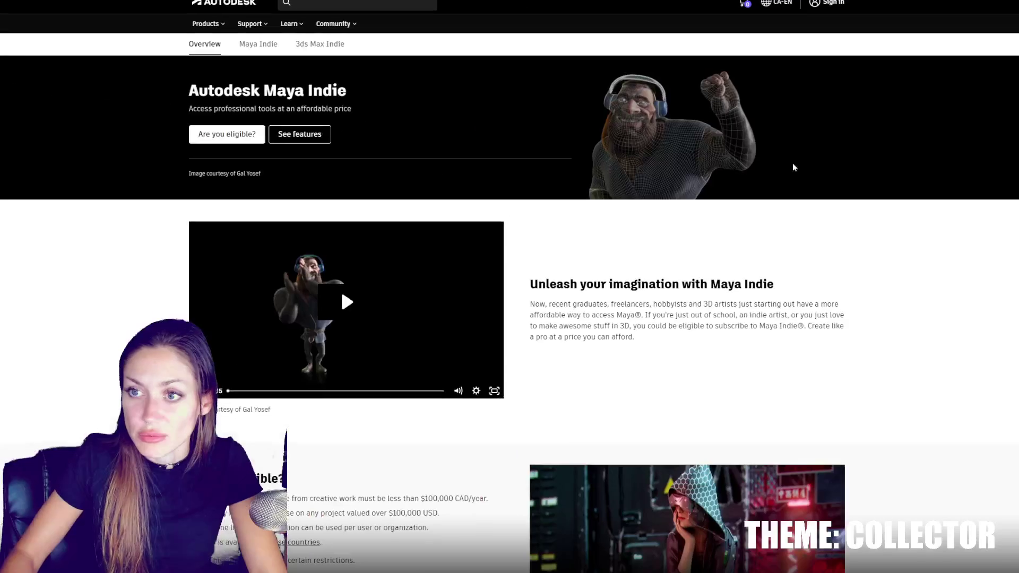
# Step: Open the Maya Indie product details and scroll through the 'Are you eligible?' requirements
pyautogui.click(259, 44)
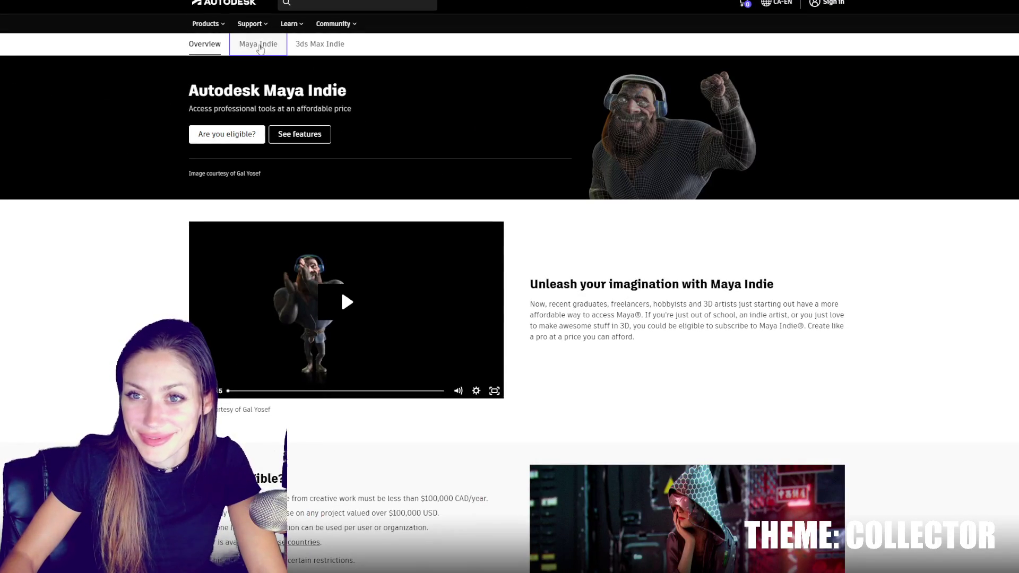
pyautogui.scroll(-5, 907, 205)
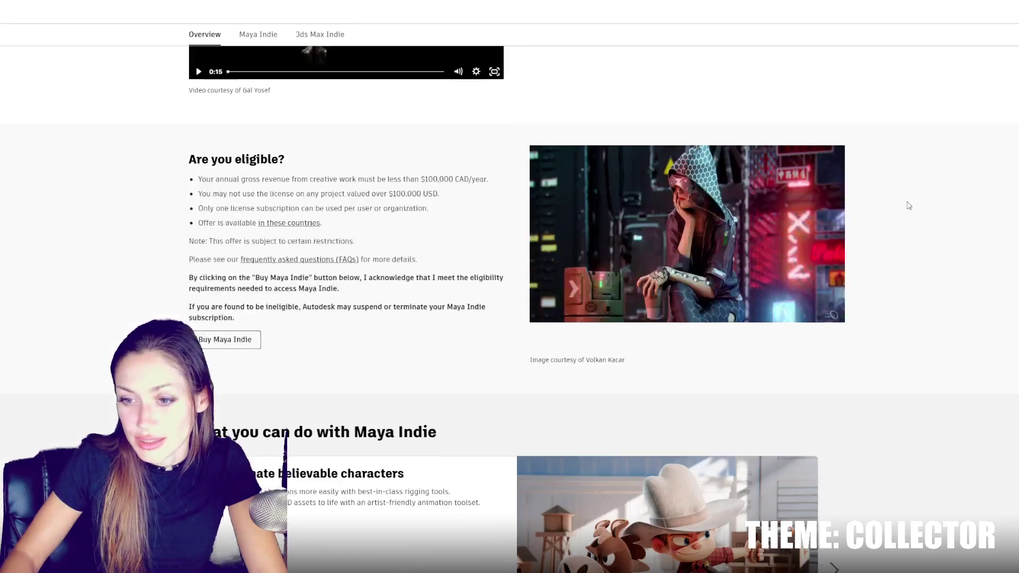
pyautogui.scroll(-10, 908, 205)
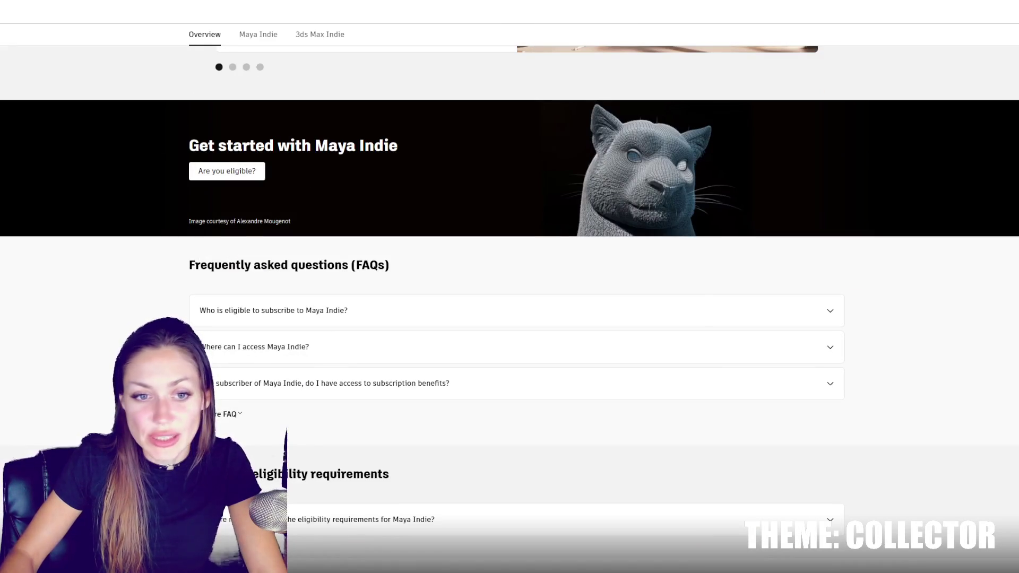
pyautogui.scroll(-10, 568, 311)
pyautogui.scroll(7, 667, 298)
pyautogui.scroll(10, 702, 285)
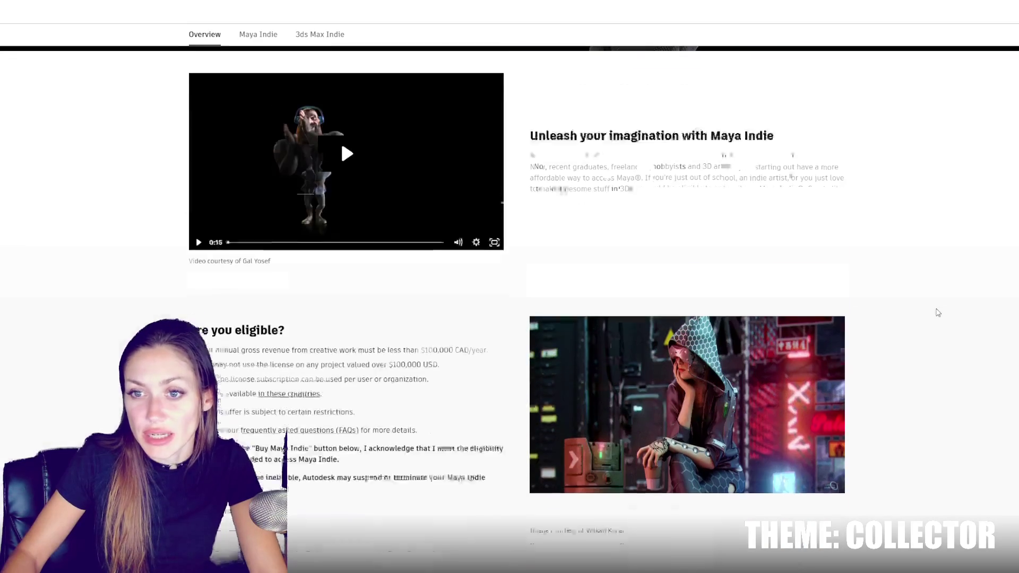
pyautogui.scroll(3, 934, 312)
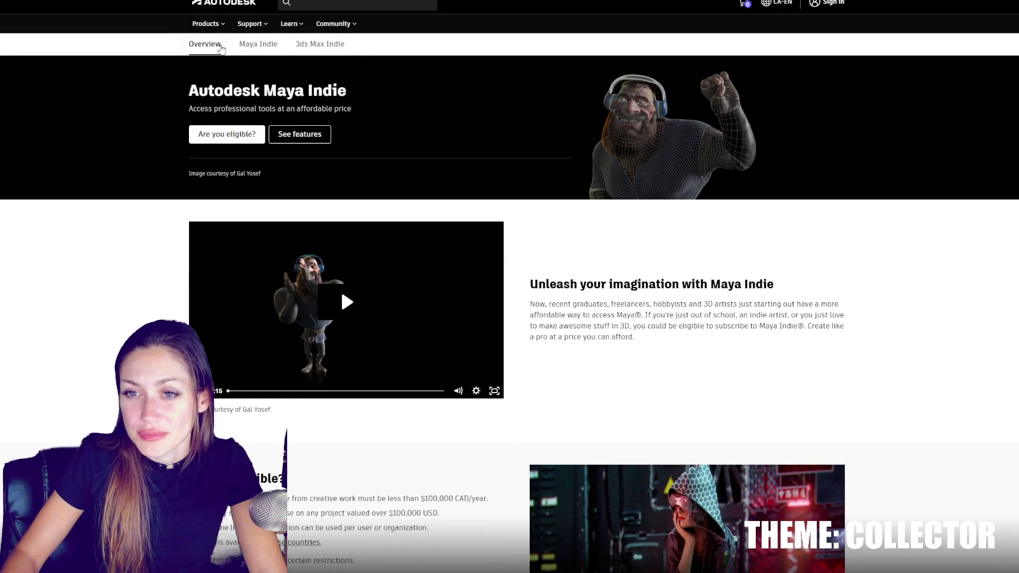
# Step: Start buying a Maya Indie subscription to reach the cart checkout
pyautogui.click(269, 47)
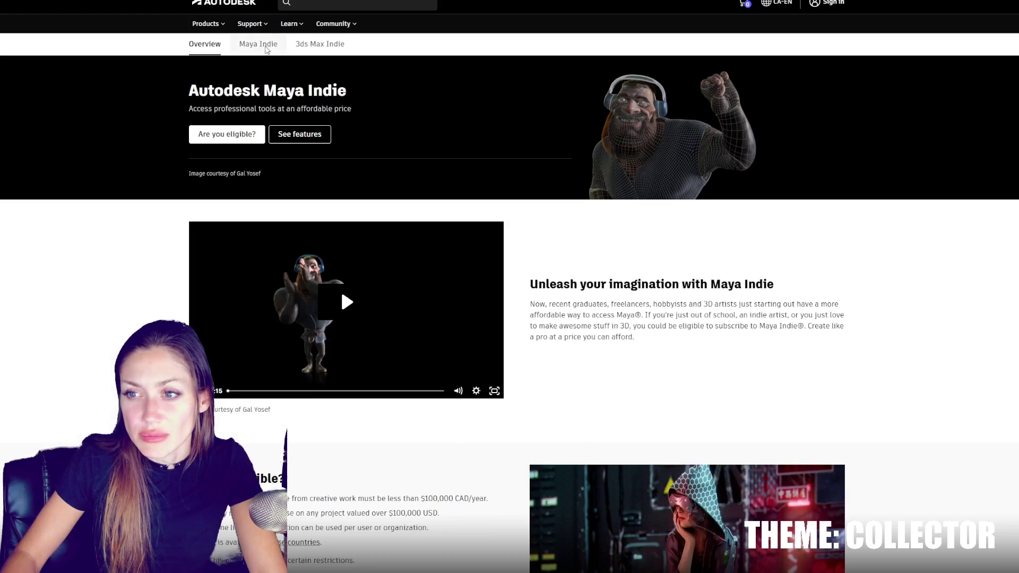
pyautogui.scroll(-5, 574, 243)
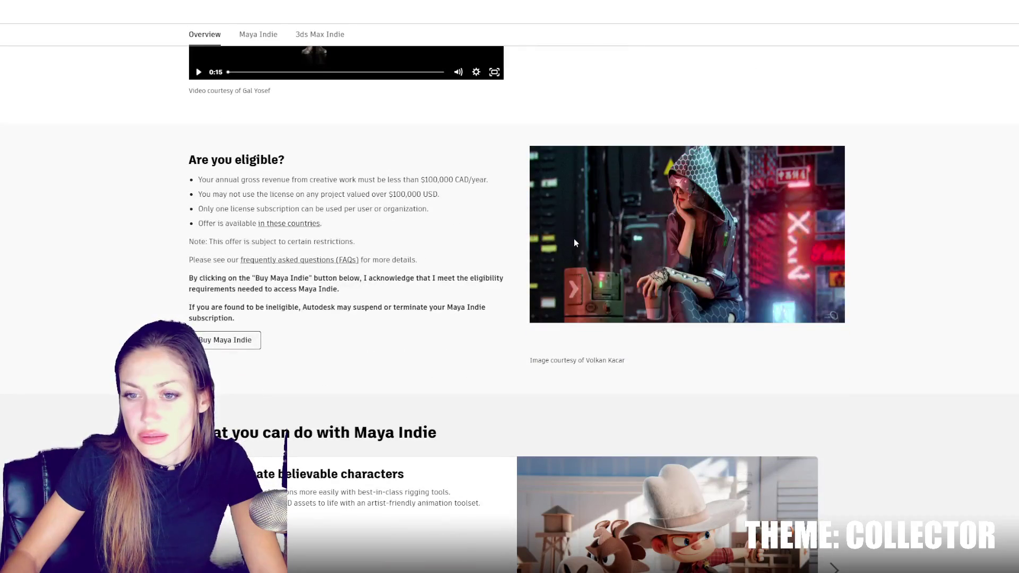
pyautogui.click(238, 336)
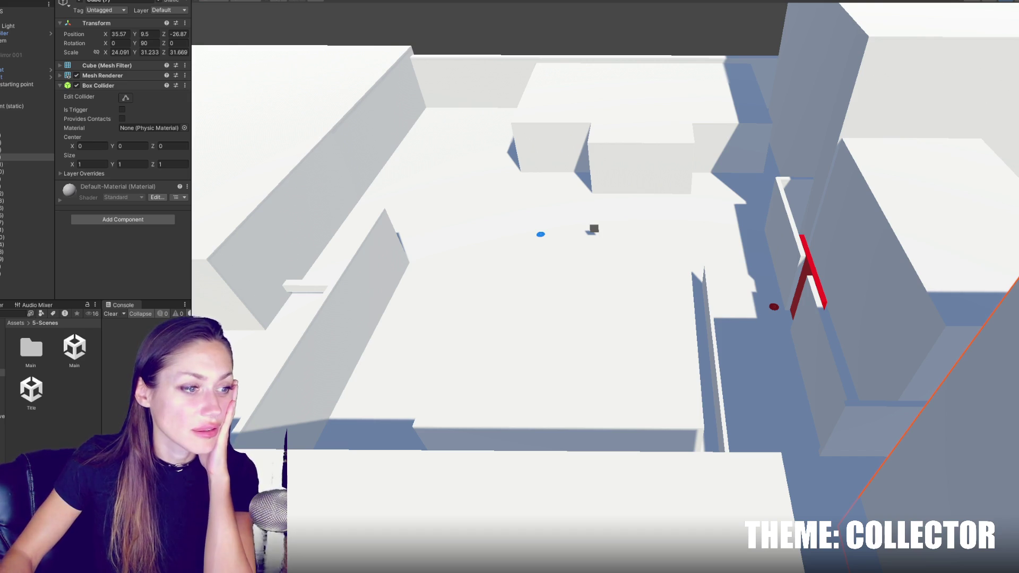
# Step: Bring the garden reference image to the front
pyautogui.hotkey('alt', 'Tab')
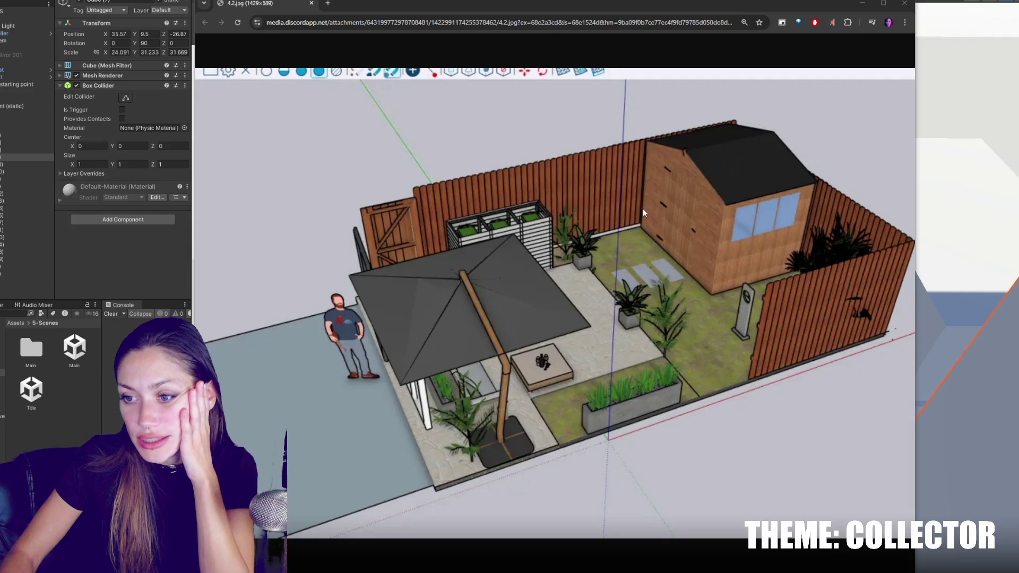